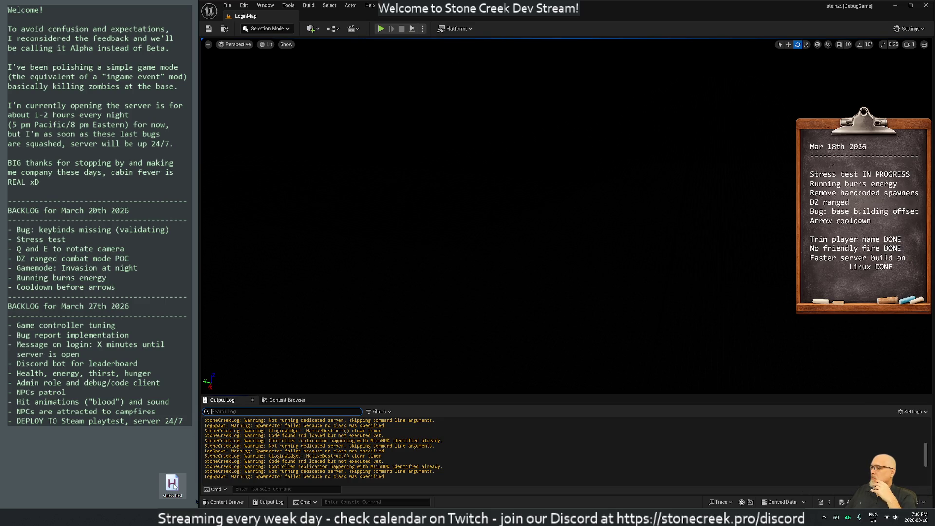
# - Play Stone Creek in the editor with Alt+P and log in on server 127.0.0.1
pyautogui.hotkey('alt', 'p')
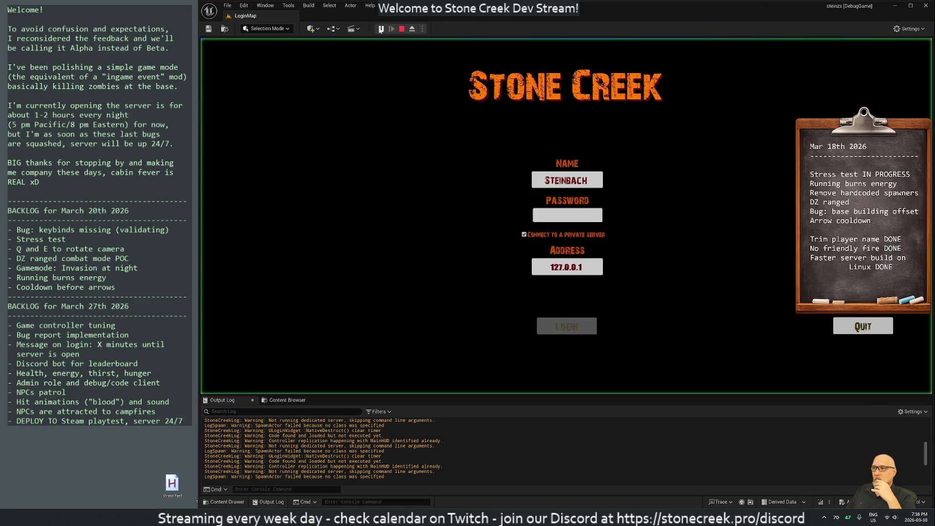
pyautogui.click(564, 328)
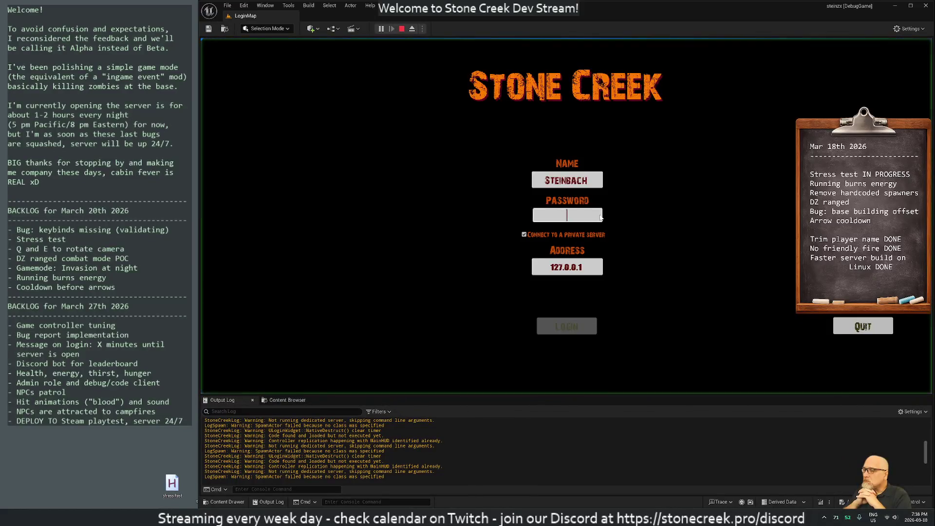
pyautogui.click(563, 326)
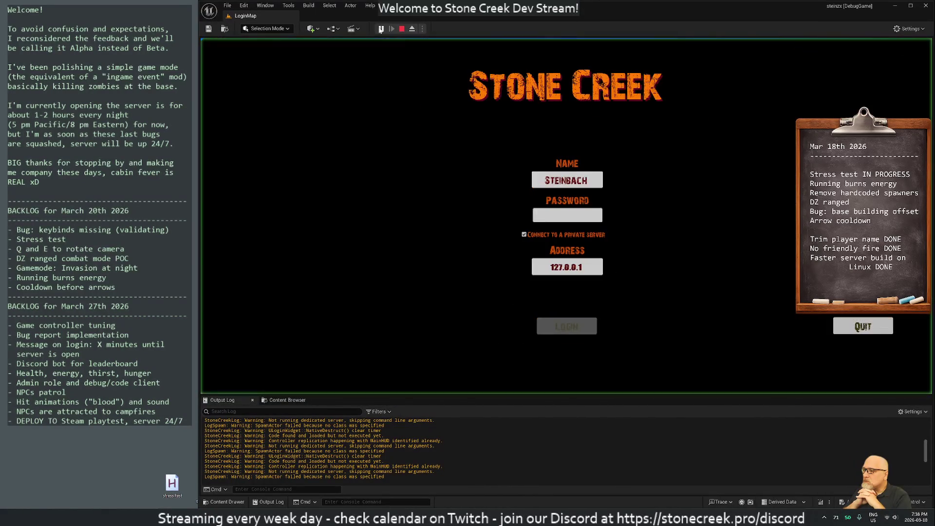
# - Log back into the Stone Creek world, then stop the play-in-editor session
pyautogui.click(562, 326)
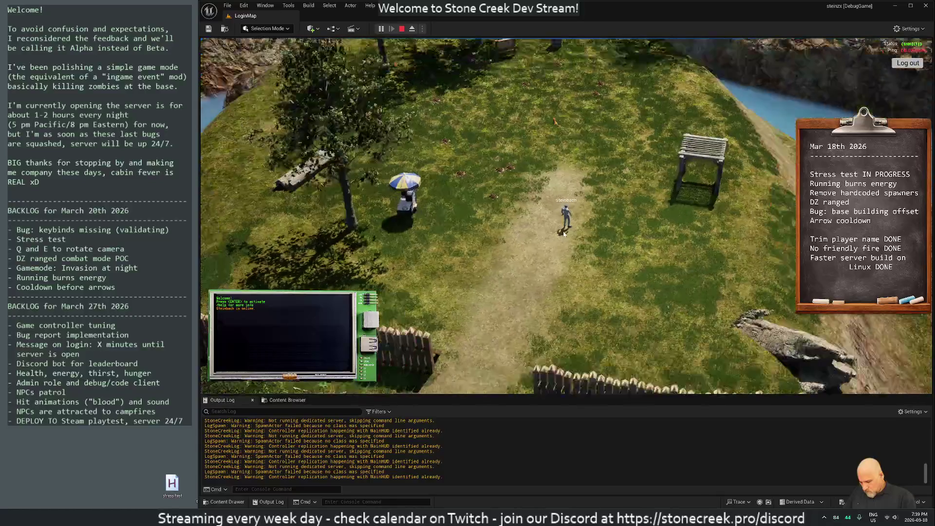
pyautogui.click(402, 30)
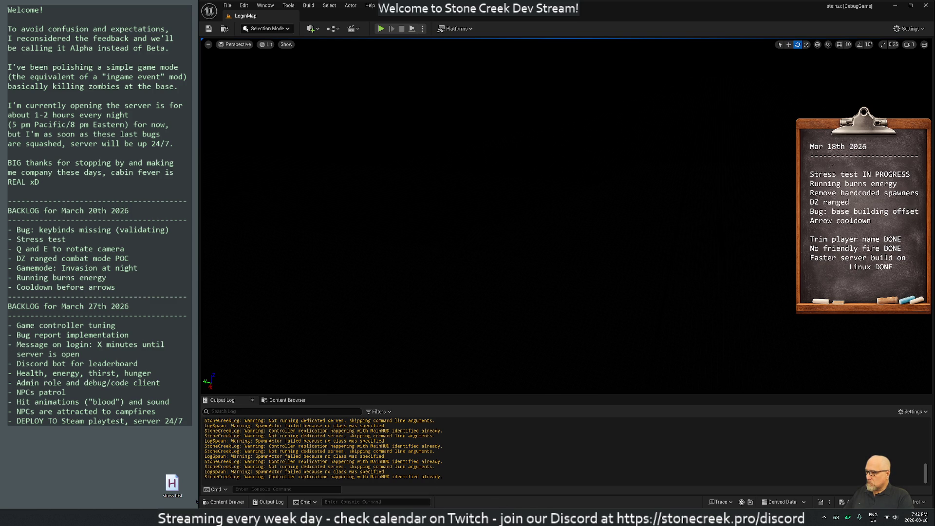
# - In Rider, Search Everywhere for 'luavm' and open LuaVM.cpp
pyautogui.moveTo(507, 517)
pyautogui.click(508, 479)
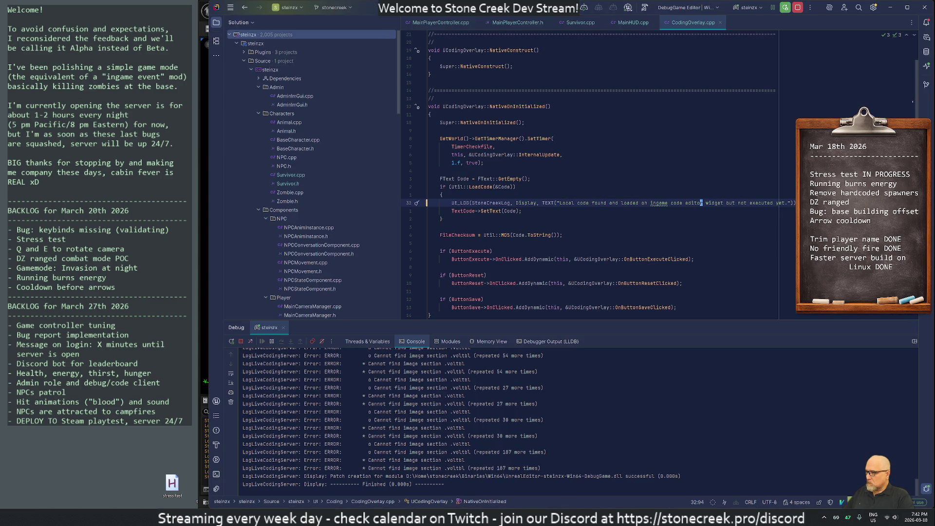
pyautogui.click(562, 235)
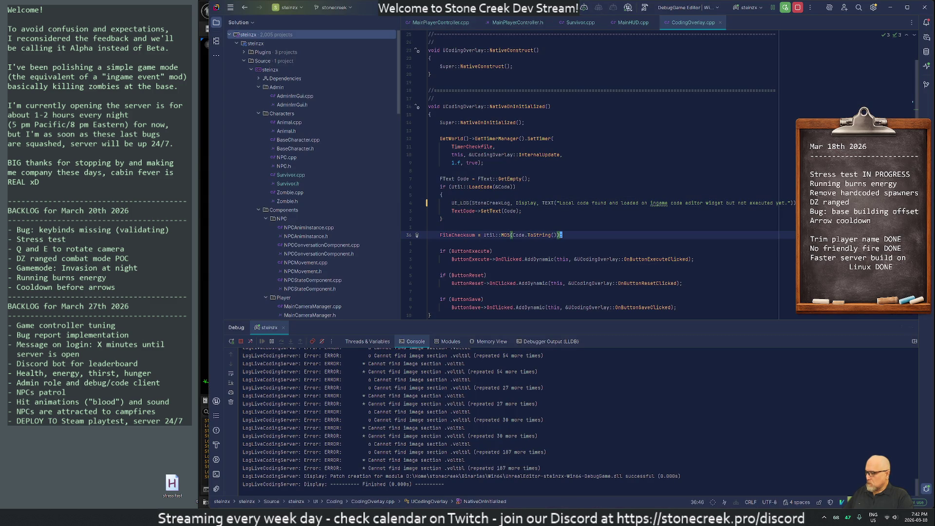
pyautogui.hotkey('ctrl', 't')
pyautogui.write('luavm')
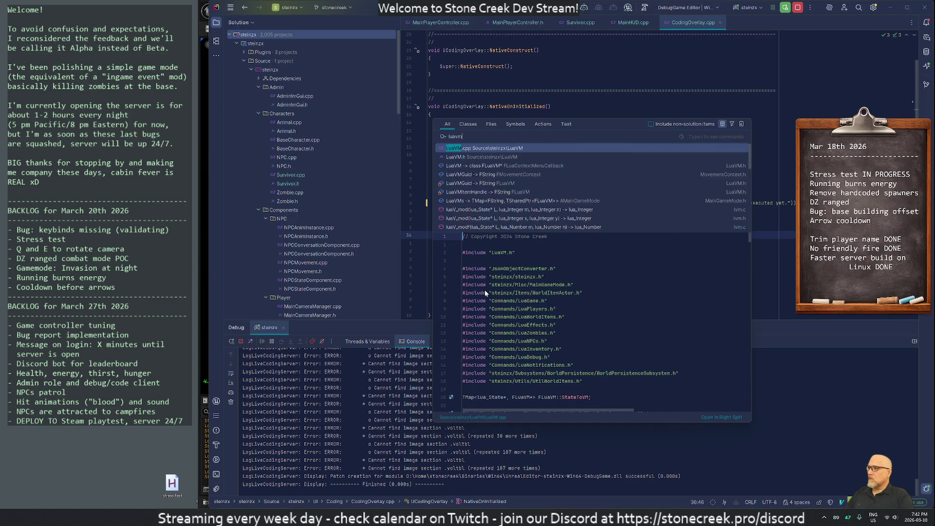
pyautogui.press('Return')
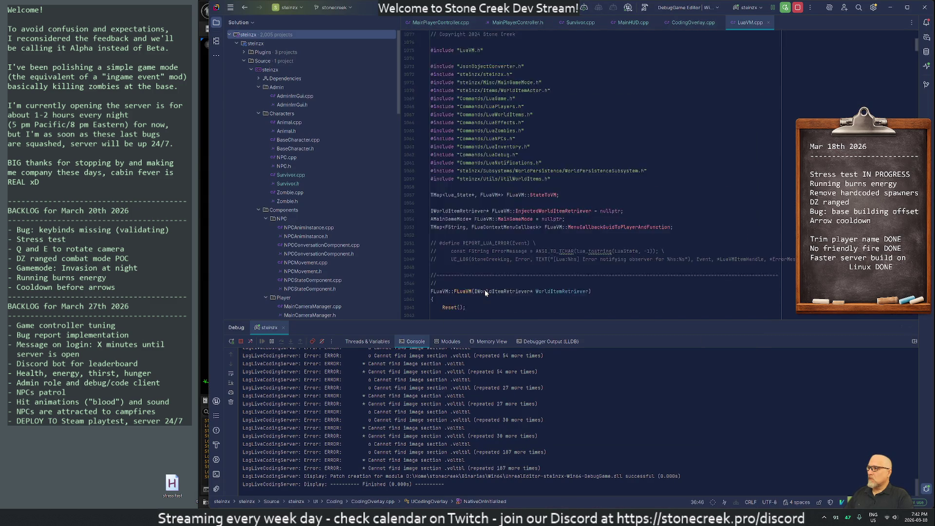
# - Jump to the LuaVM.h header and Find in Files for 'ele_onrun'
pyautogui.hotkey('ctrl', 'k')
pyautogui.hotkey('ctrl', 'o')
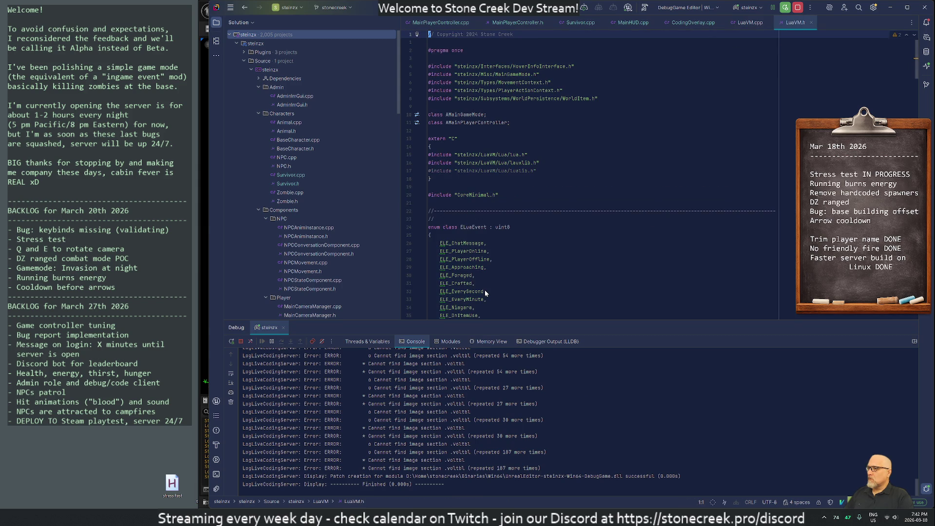
pyautogui.press('Down')
pyautogui.press('Down')
pyautogui.press('Down')
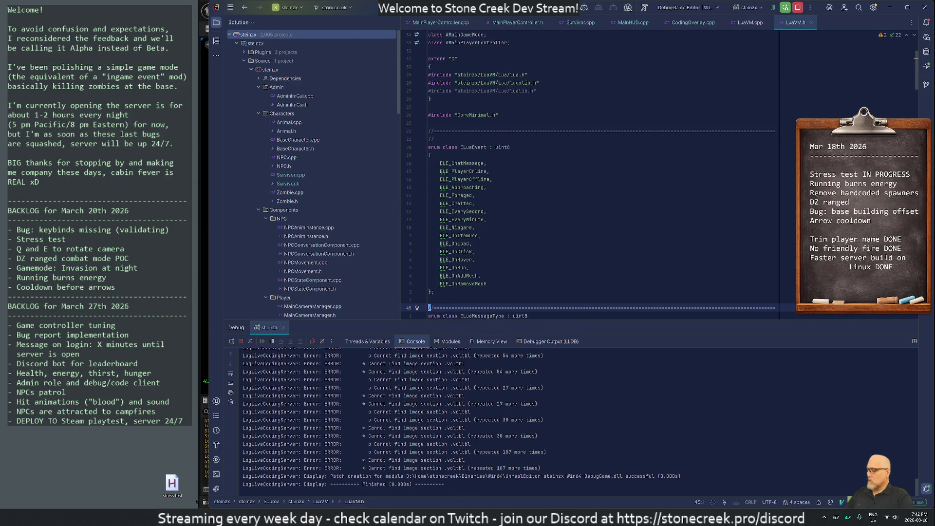
pyautogui.hotkey('ctrl', 'shift', 'f')
pyautogui.write('ele_onrun')
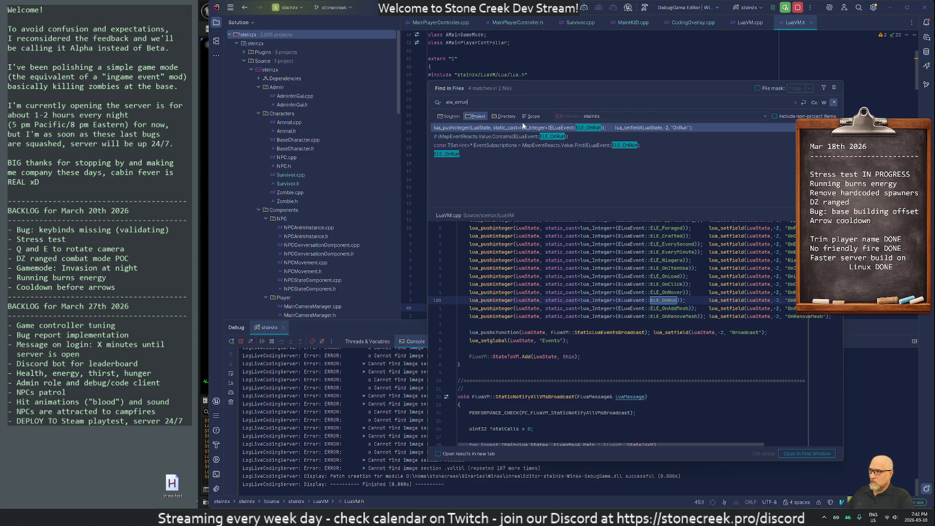
# - Preview the ELE_OnRun check in NotifyPlayerRunning, then dismiss the popups back to LuaVM.h
pyautogui.click(512, 136)
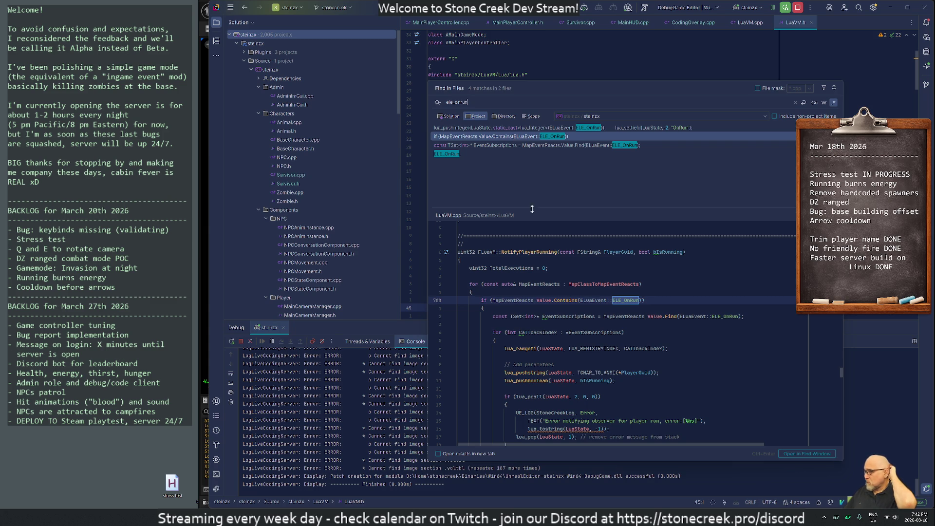
pyautogui.moveTo(492, 517)
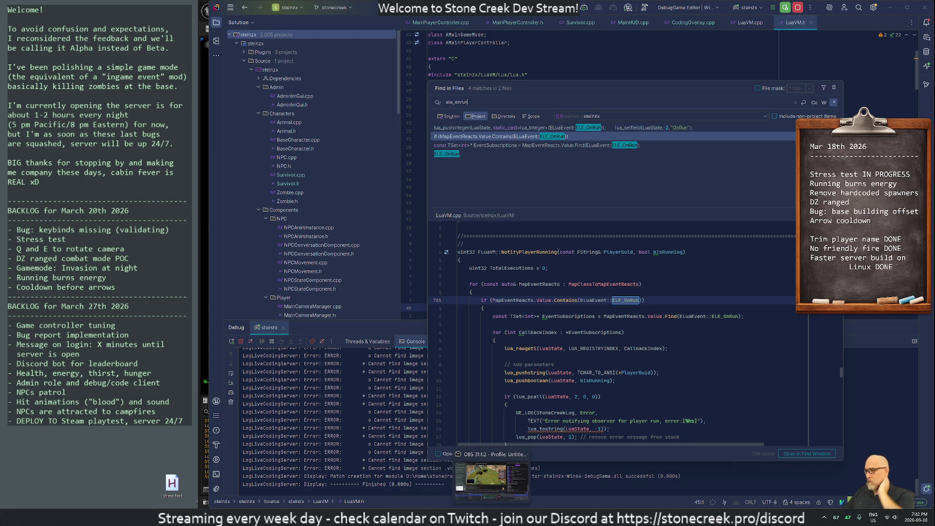
pyautogui.press('super')
pyautogui.write('co')
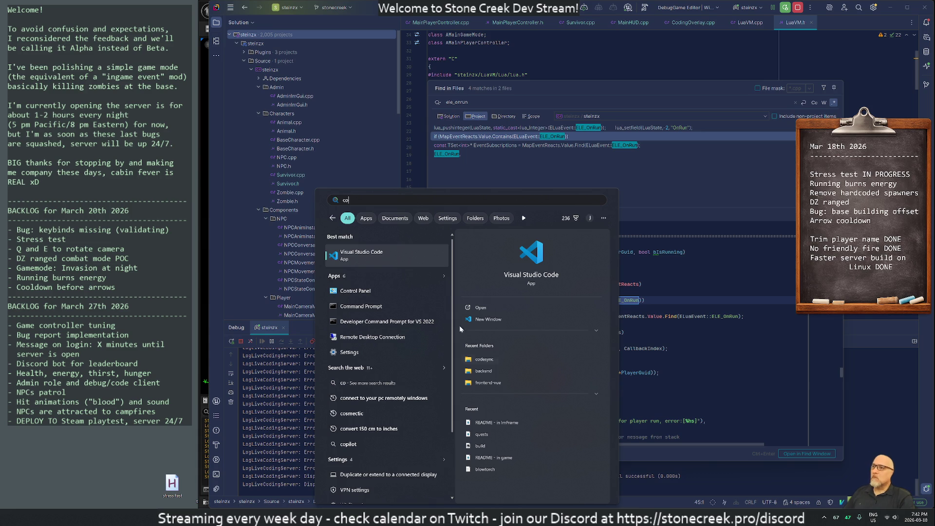
pyautogui.press('Escape')
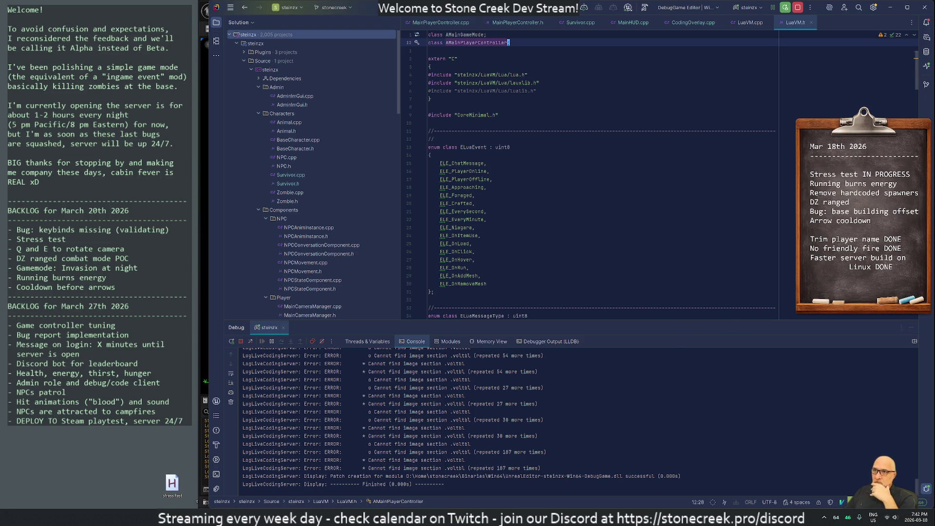
# - Check out README.md from Modified without Checkout in Perforce Local Changes, then expand Unversioned Files
pyautogui.click(924, 86)
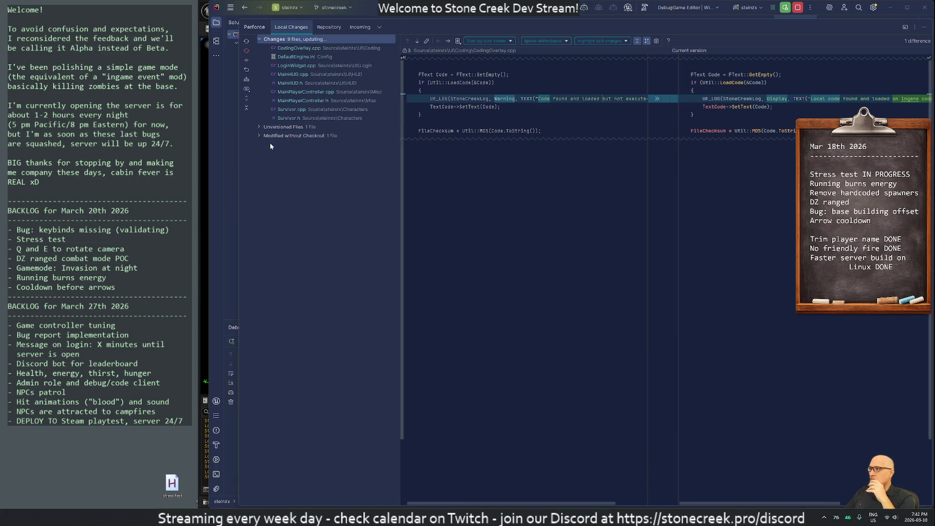
pyautogui.click(258, 136)
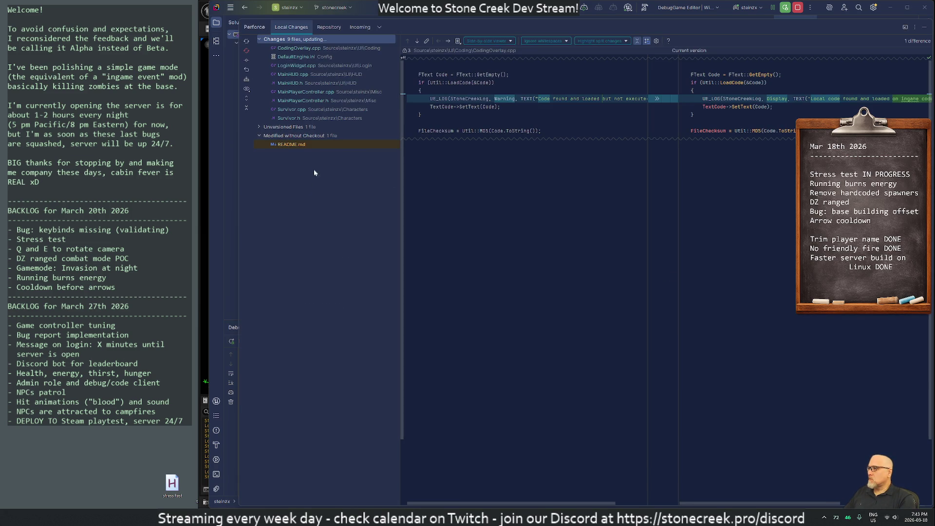
pyautogui.click(296, 145)
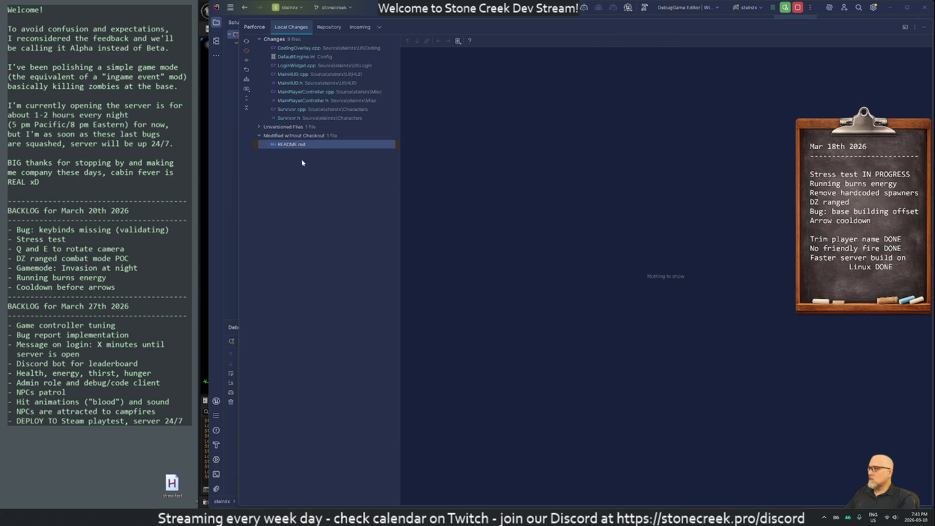
pyautogui.rightClick(295, 142)
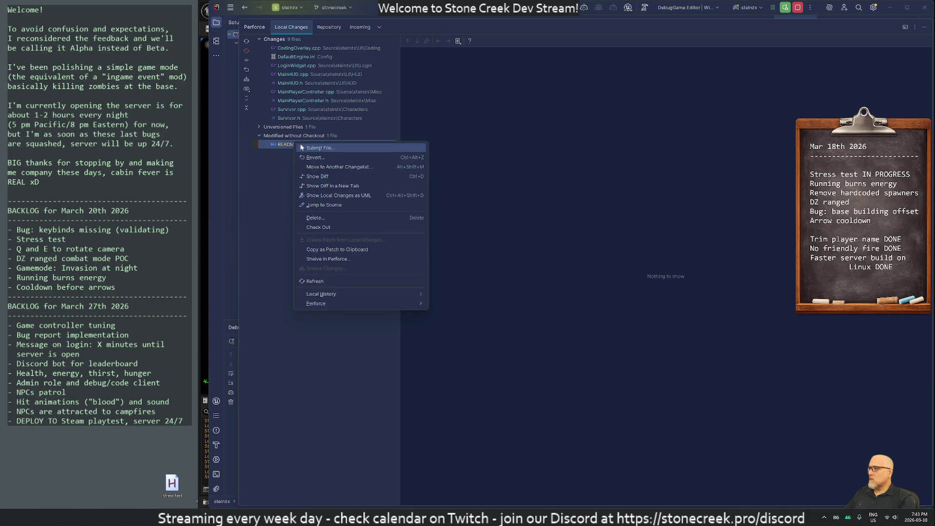
pyautogui.click(320, 228)
pyautogui.click(258, 127)
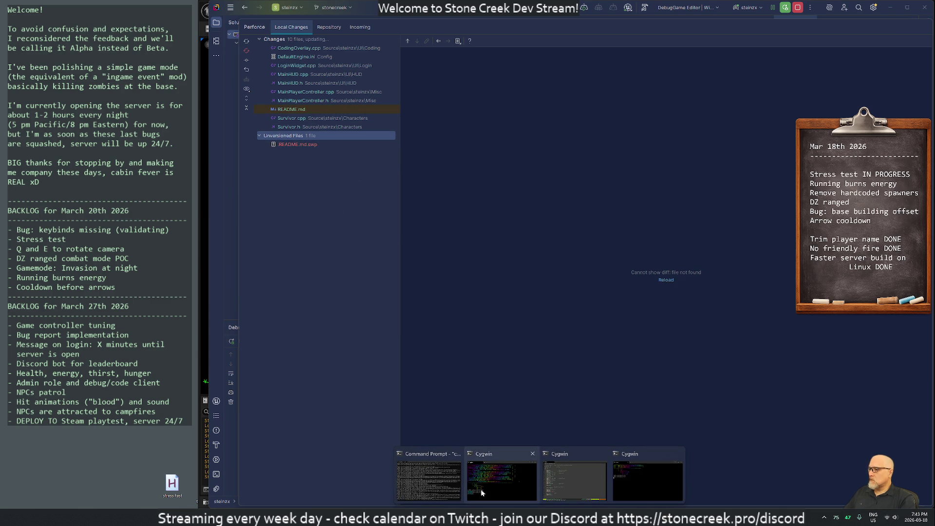
pyautogui.moveTo(482, 493)
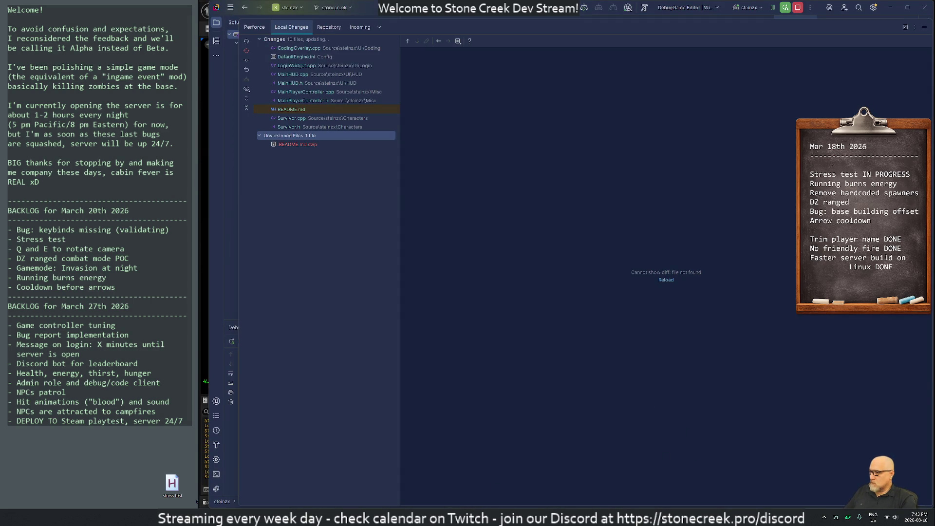
# - Exit the extra Cygwin terminal session
pyautogui.moveTo(539, 517)
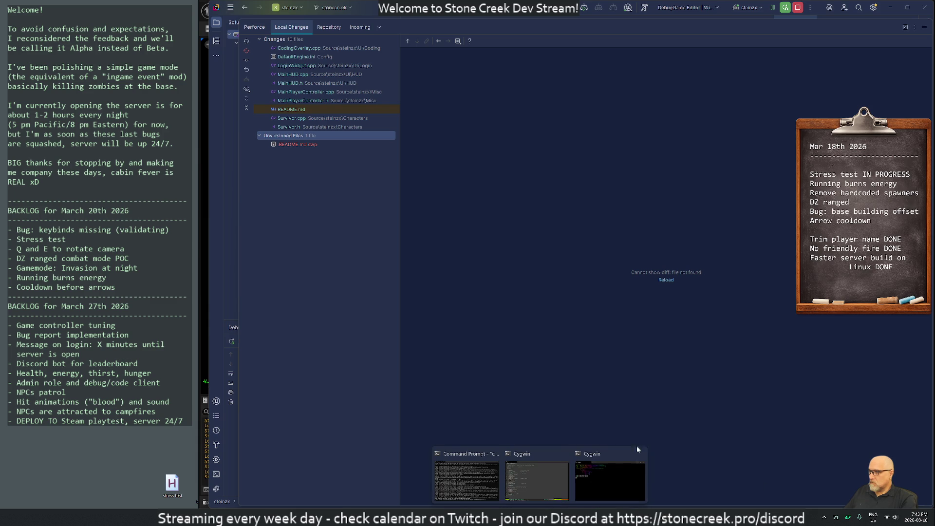
pyautogui.click(611, 460)
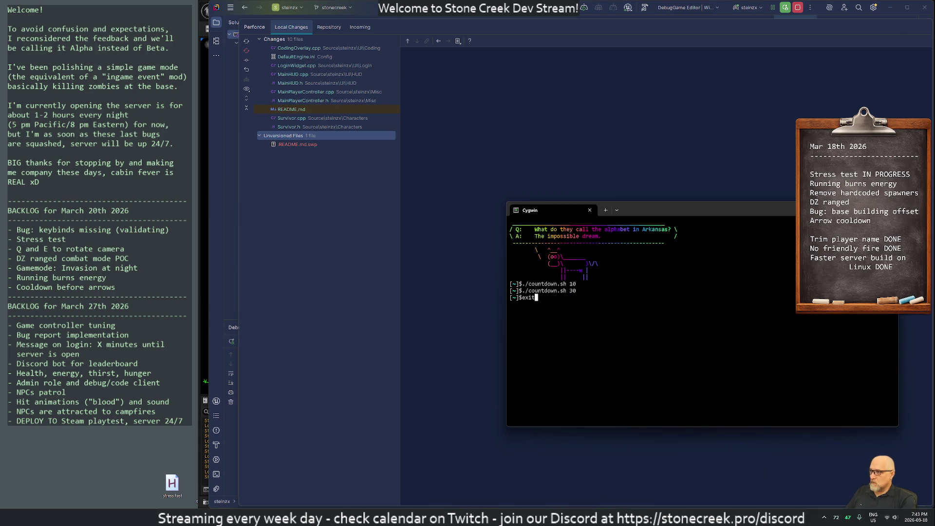
pyautogui.click(699, 429)
# - Glance at the server log in Command Prompt, then put it away
pyautogui.moveTo(540, 517)
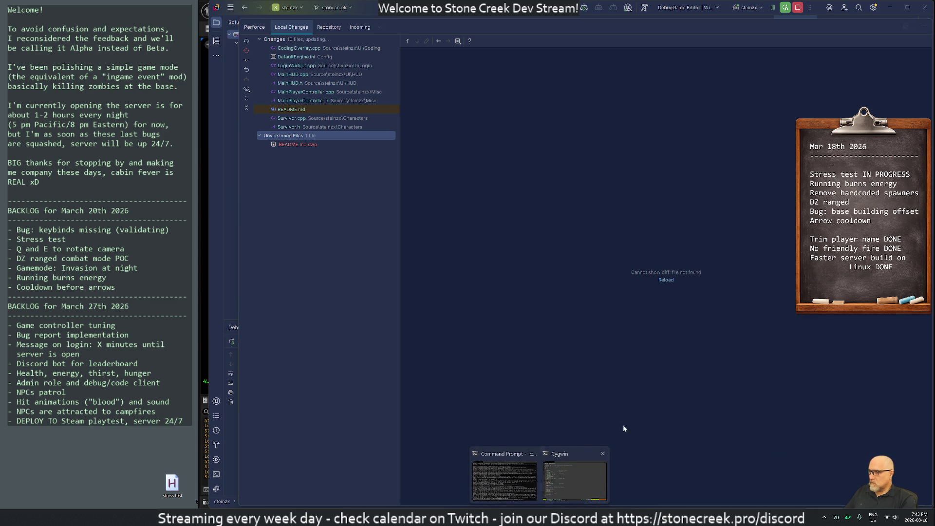
pyautogui.click(510, 454)
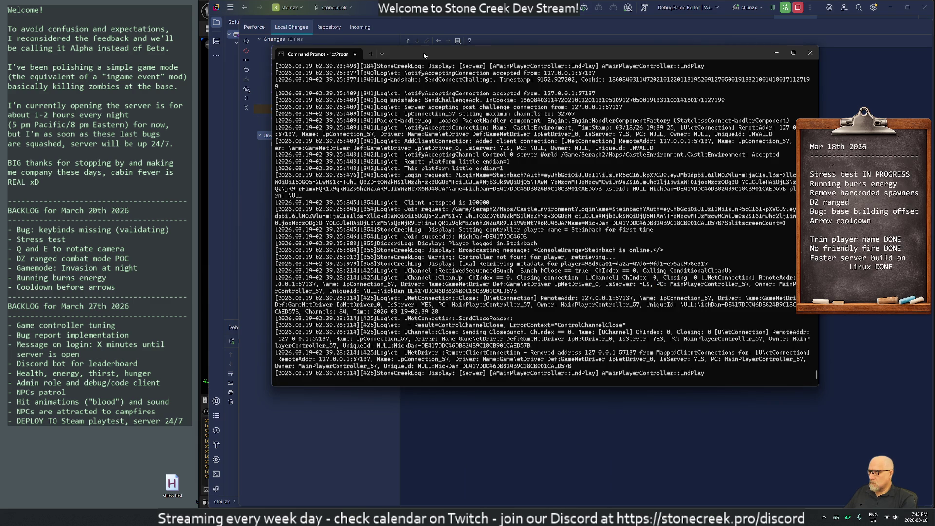
pyautogui.moveTo(423, 52); pyautogui.dragTo(934, 98)
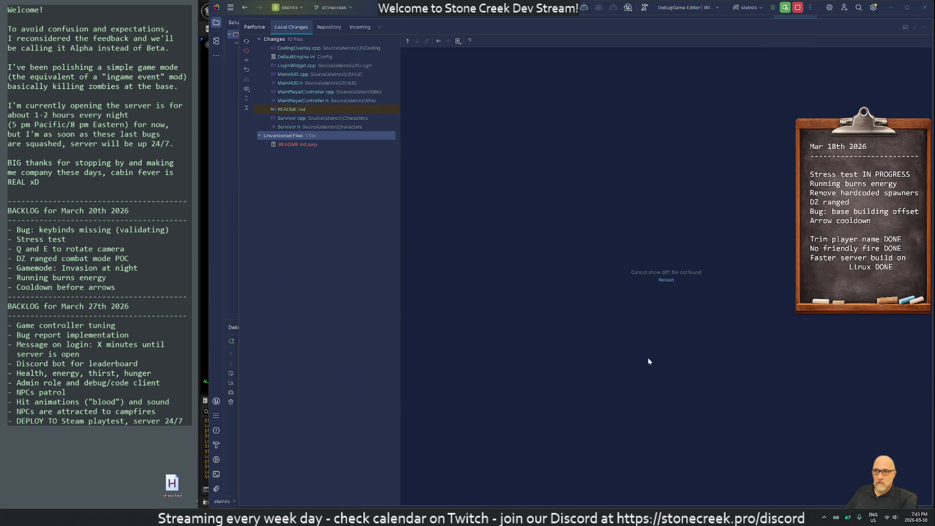